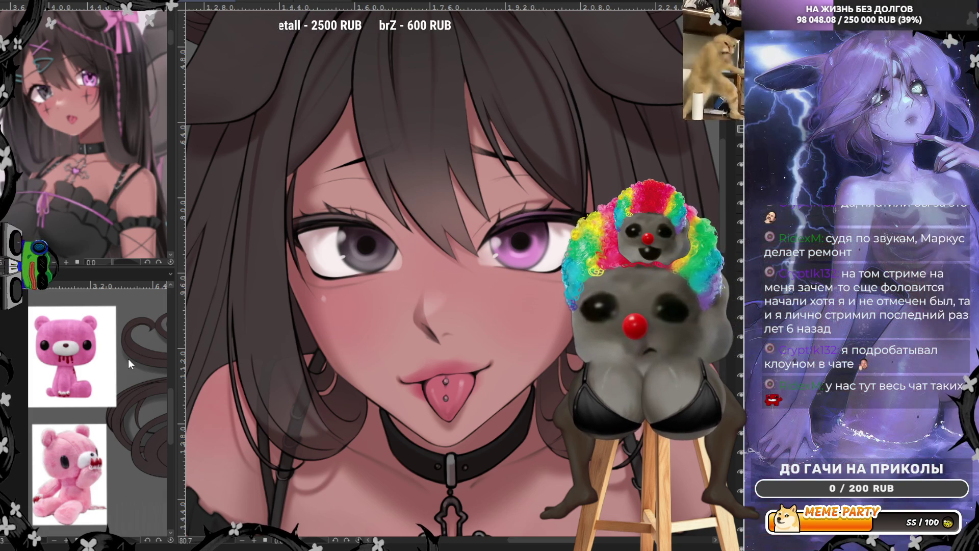
# Step: Zoom out to check the whole figure, then view the girl's face at 100% actual size
pyautogui.scroll(-2, 339, 184)
pyautogui.scroll(-3, 375, 162)
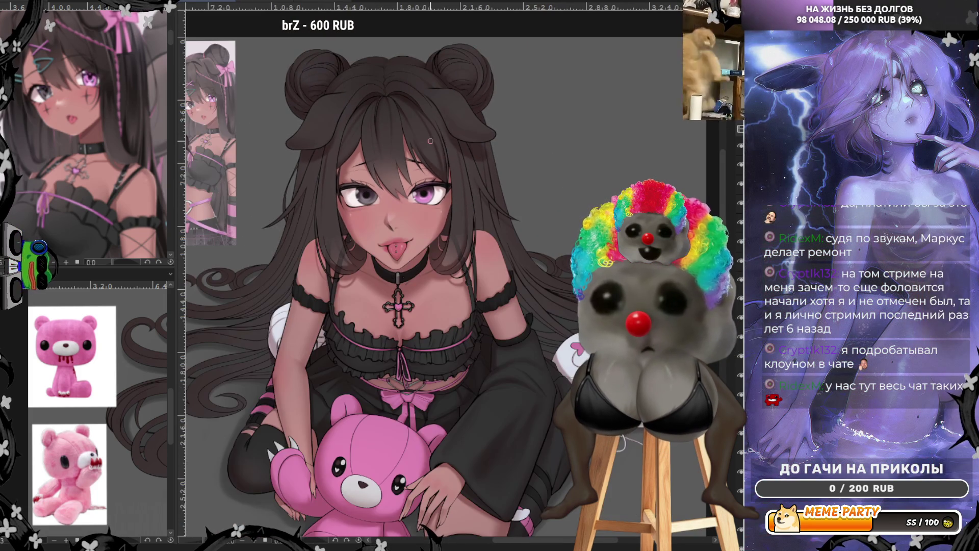
pyautogui.scroll(1, 428, 153)
pyautogui.scroll(1, 409, 204)
pyautogui.scroll(1, 403, 229)
pyautogui.scroll(2, 417, 285)
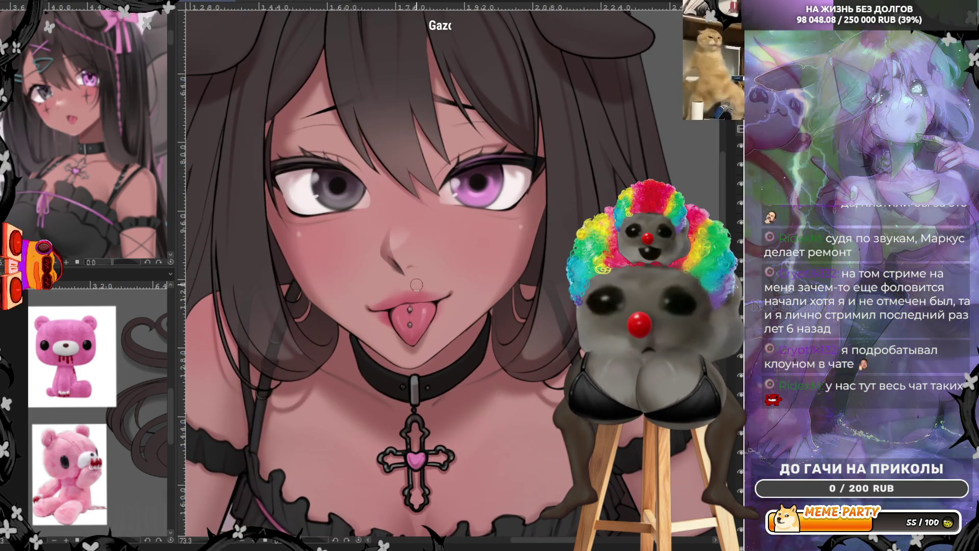
pyautogui.press('1')
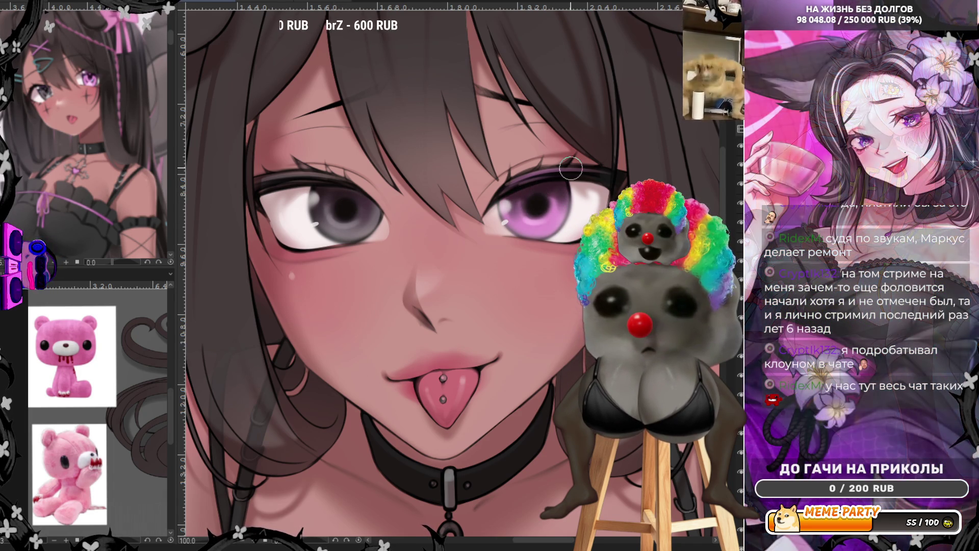
# Step: Zoom in to about 165% on the girl's eyes for detail painting
pyautogui.scroll(-3, 570, 169)
pyautogui.scroll(1, 570, 168)
pyautogui.scroll(2, 581, 204)
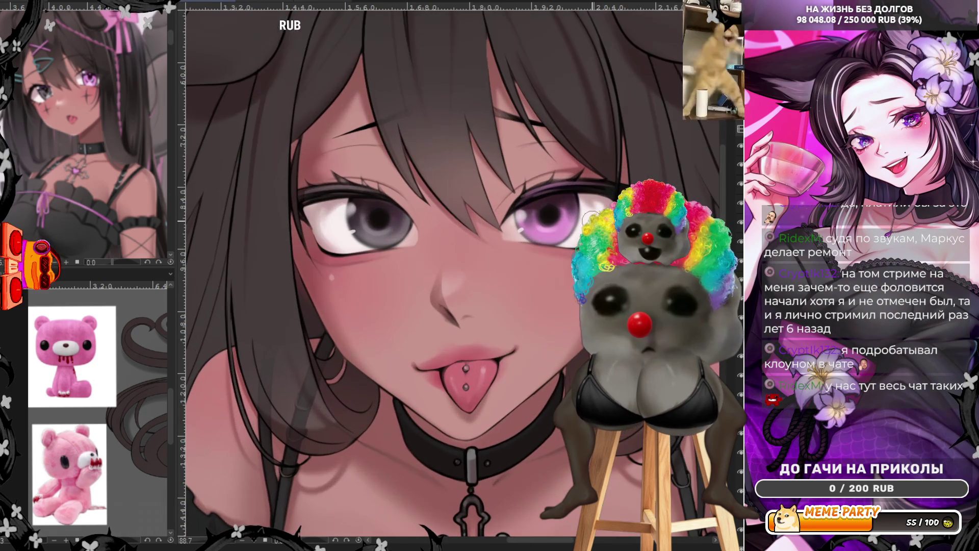
pyautogui.scroll(2, 585, 217)
pyautogui.scroll(2, 585, 217)
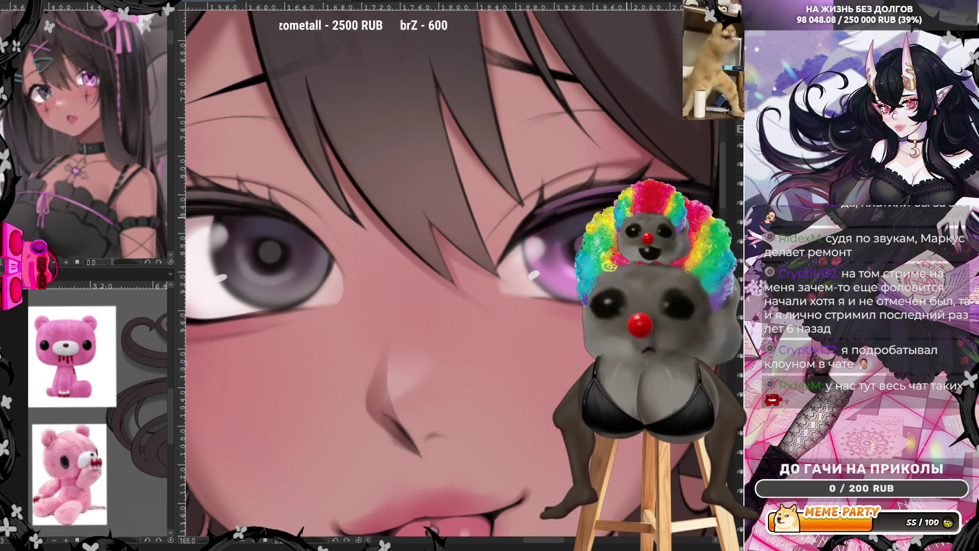
pyautogui.scroll(-4, 502, 239)
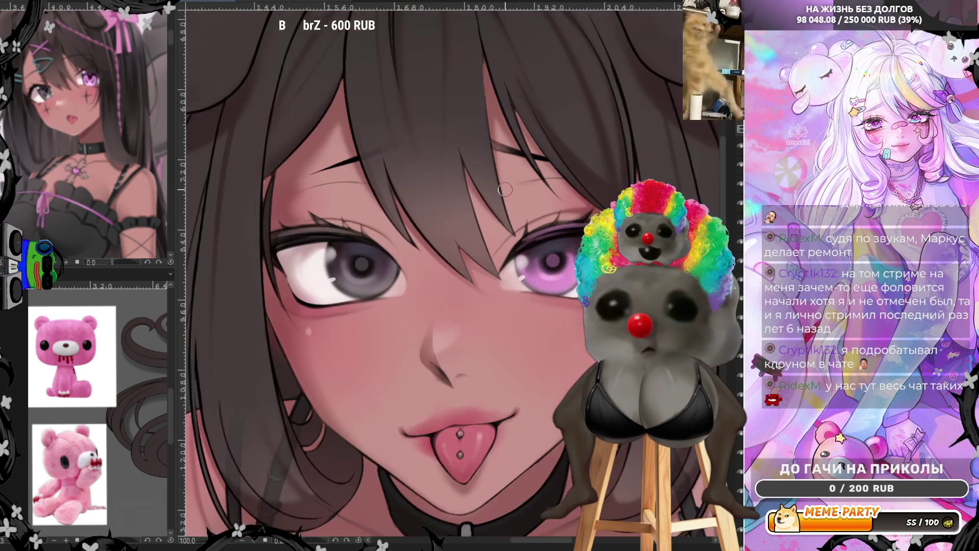
pyautogui.scroll(3, 500, 194)
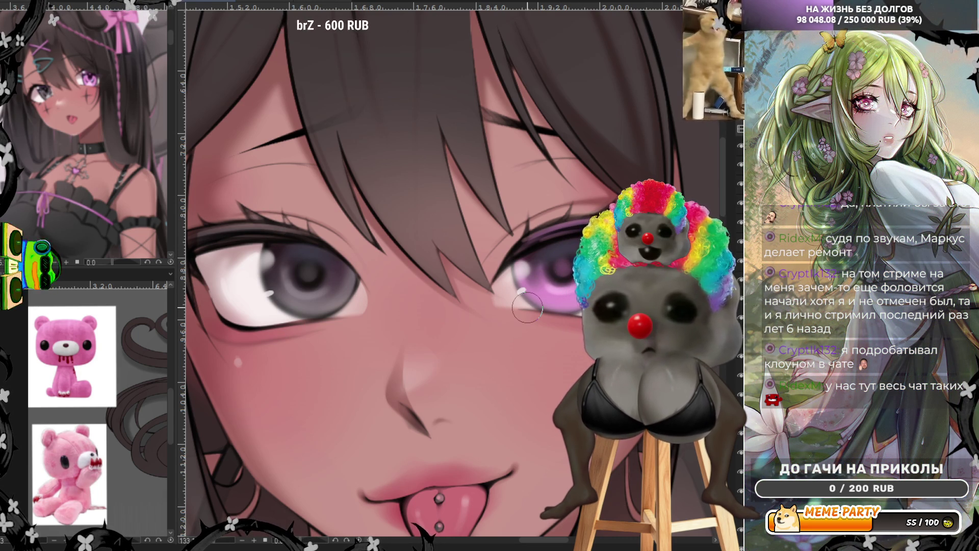
# Step: Zoom in closely on the girl's eyes and upper lashes
pyautogui.scroll(-4, 528, 308)
pyautogui.scroll(2, 455, 276)
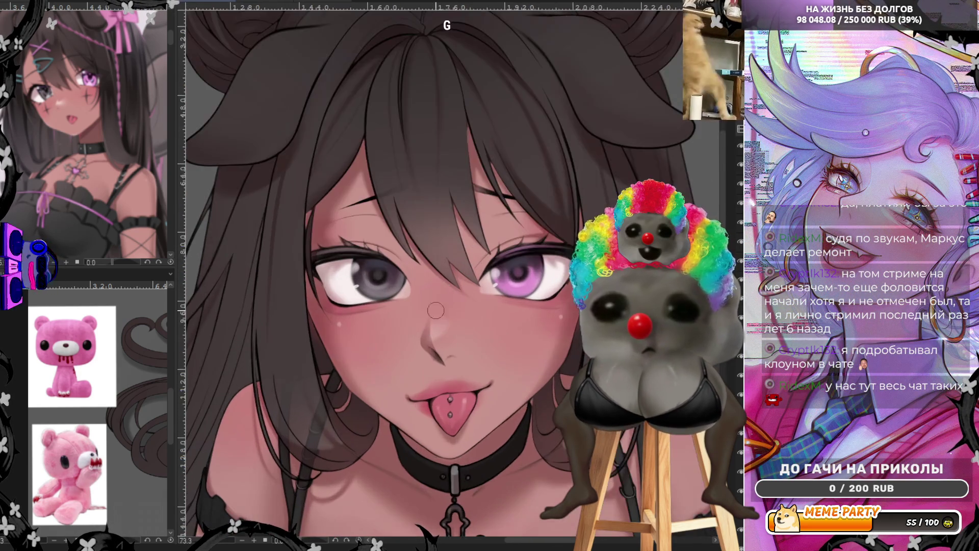
pyautogui.scroll(3, 441, 283)
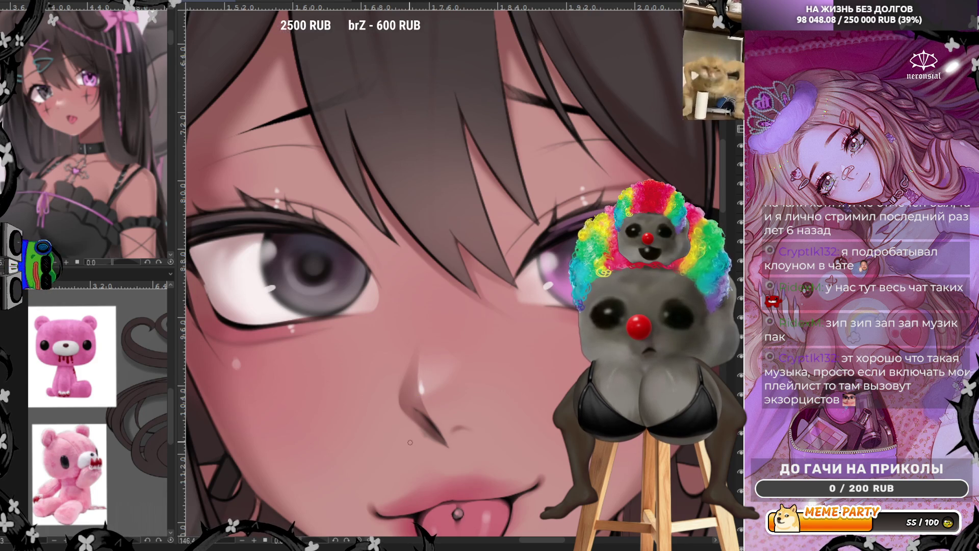
pyautogui.scroll(-2, 411, 442)
pyautogui.scroll(-3, 410, 443)
pyautogui.scroll(-3, 411, 442)
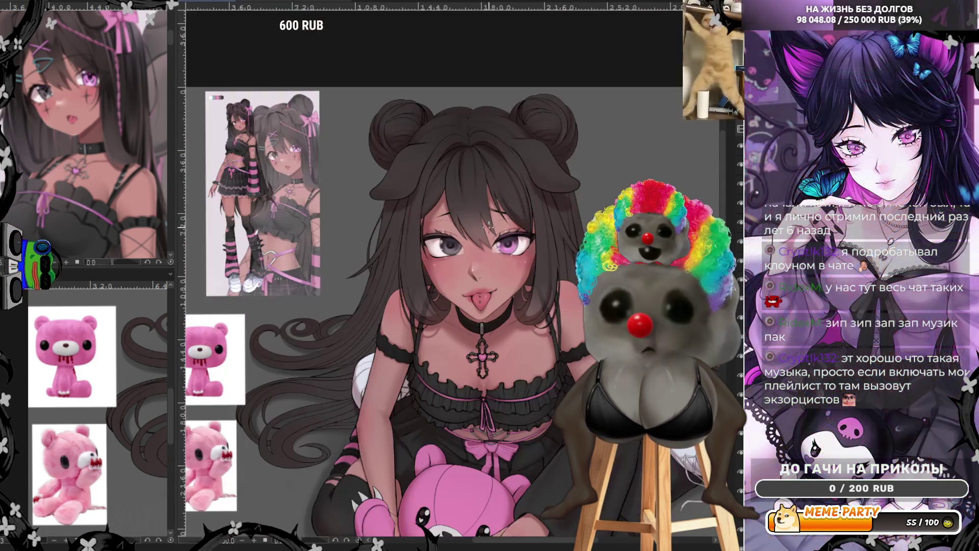
pyautogui.scroll(1, 446, 249)
pyautogui.scroll(-1, 447, 248)
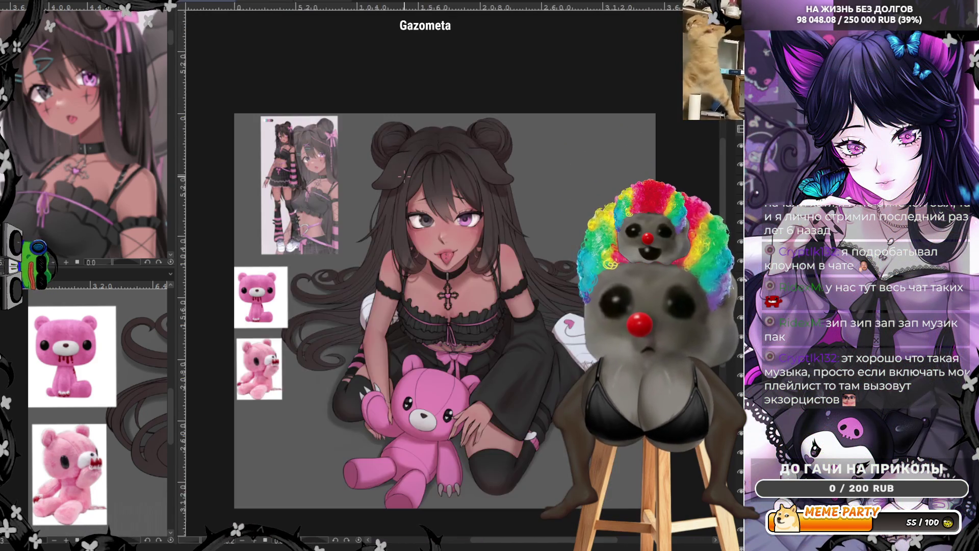
pyautogui.scroll(-1, 446, 249)
pyautogui.scroll(1, 446, 249)
pyautogui.scroll(1, 434, 155)
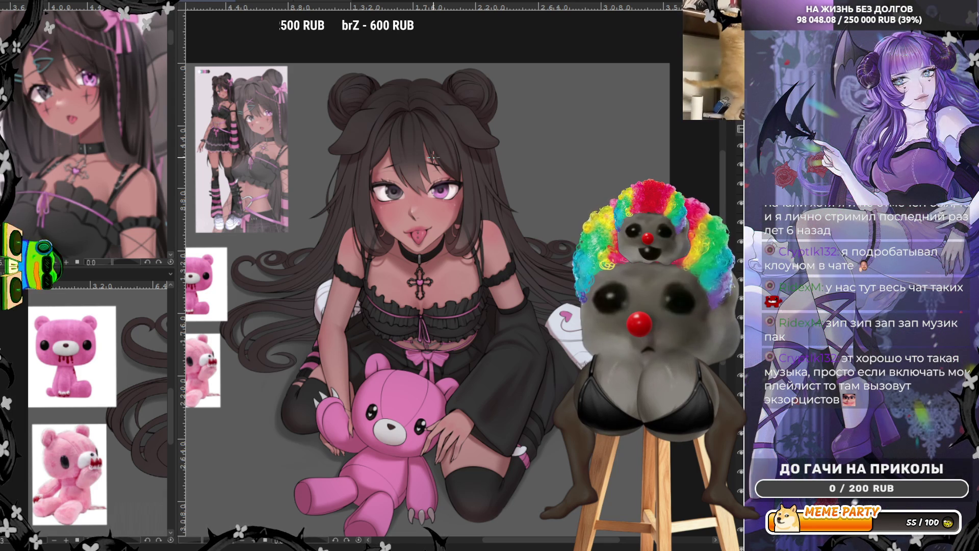
pyautogui.scroll(2, 434, 171)
pyautogui.scroll(1, 433, 171)
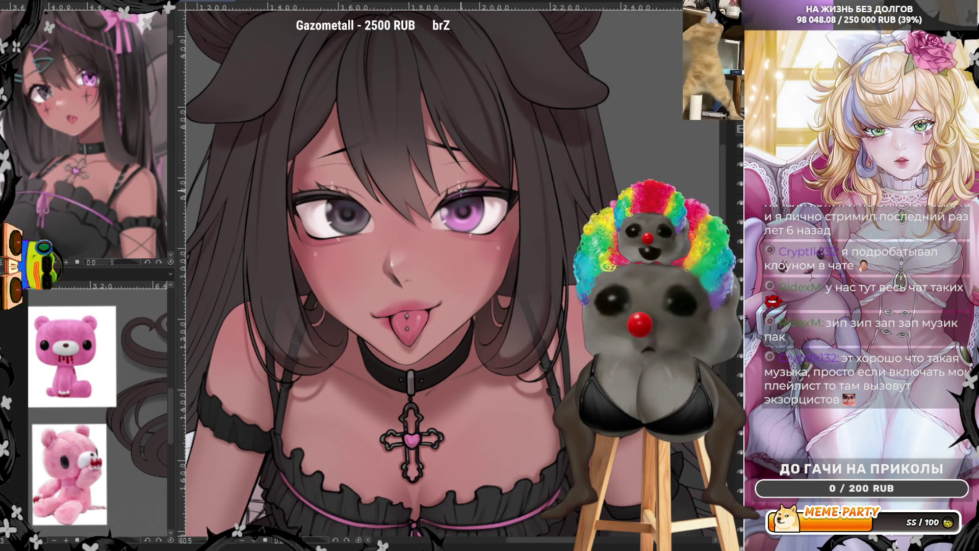
pyautogui.scroll(-2, 346, 250)
pyautogui.scroll(-2, 347, 250)
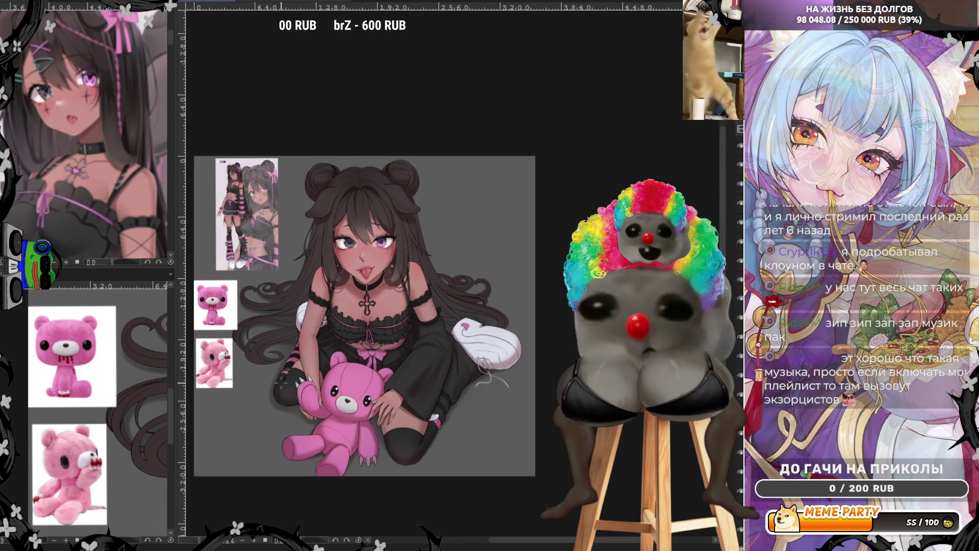
pyautogui.press('h')
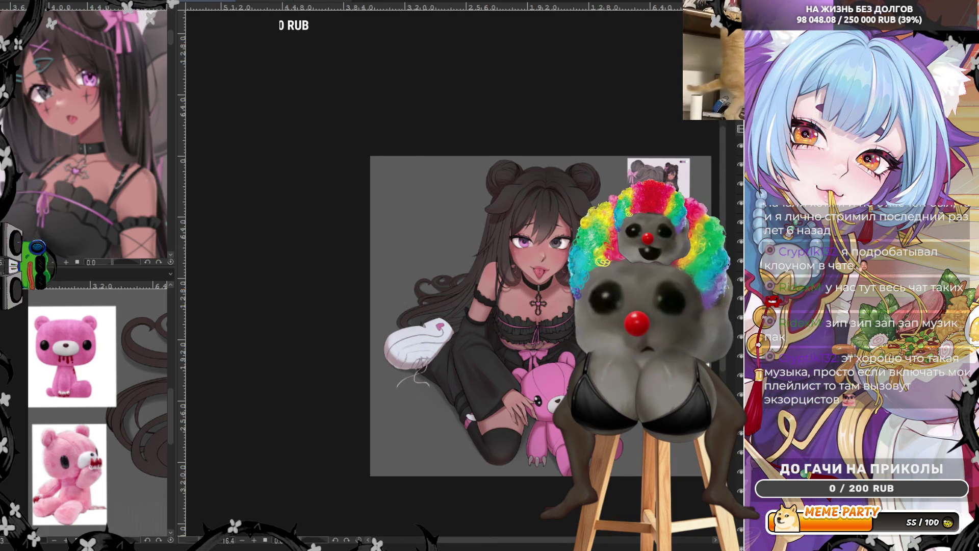
pyautogui.press('h')
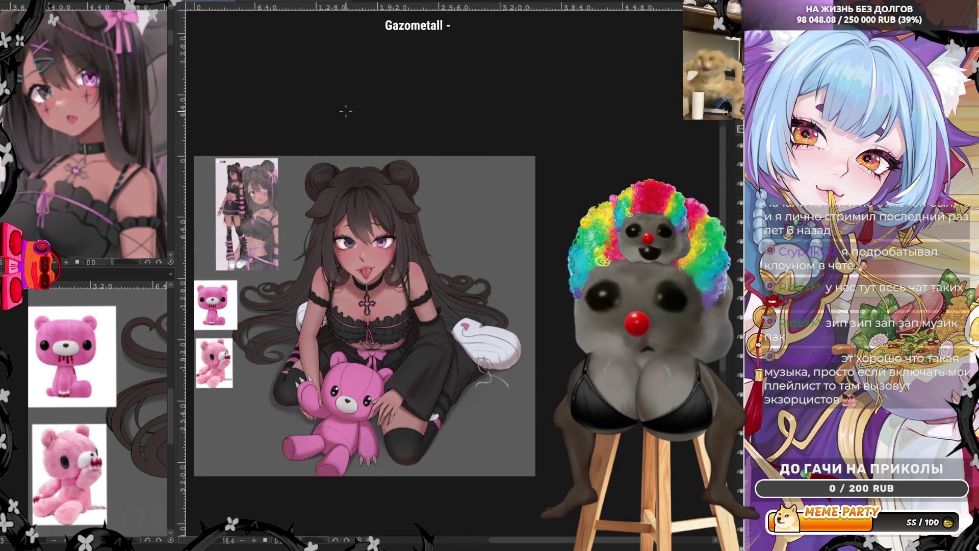
pyautogui.scroll(2, 361, 245)
pyautogui.scroll(2, 360, 245)
pyautogui.scroll(1, 360, 245)
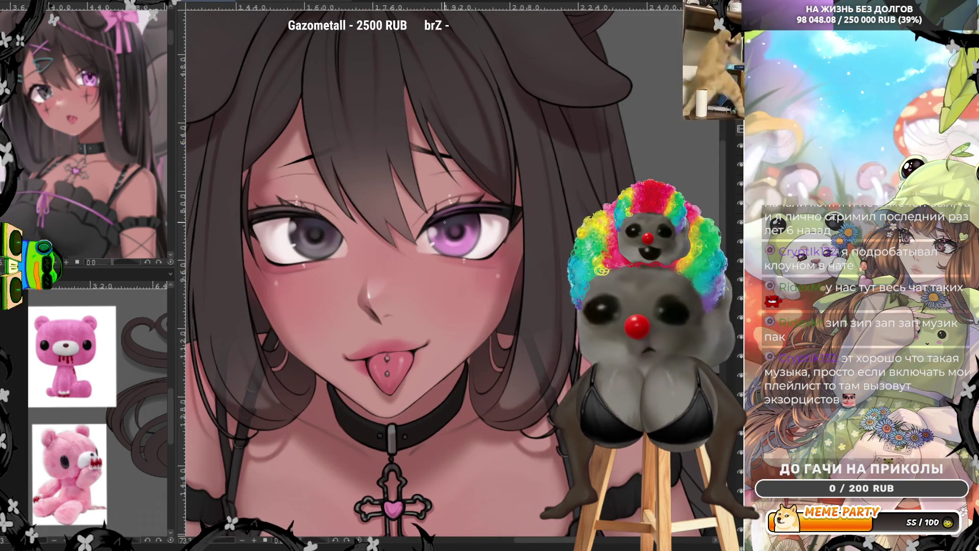
pyautogui.scroll(-3, 444, 222)
pyautogui.scroll(-1, 444, 223)
pyautogui.scroll(1, 444, 223)
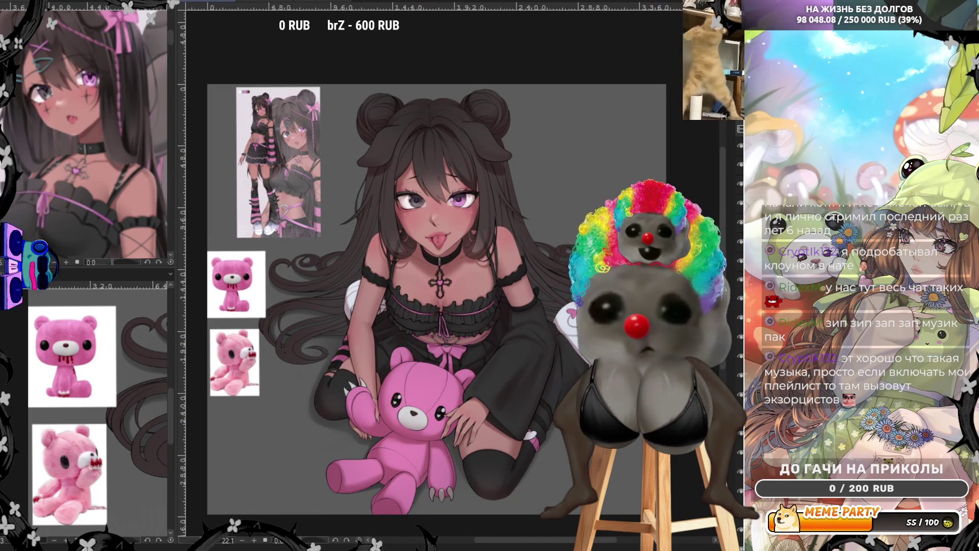